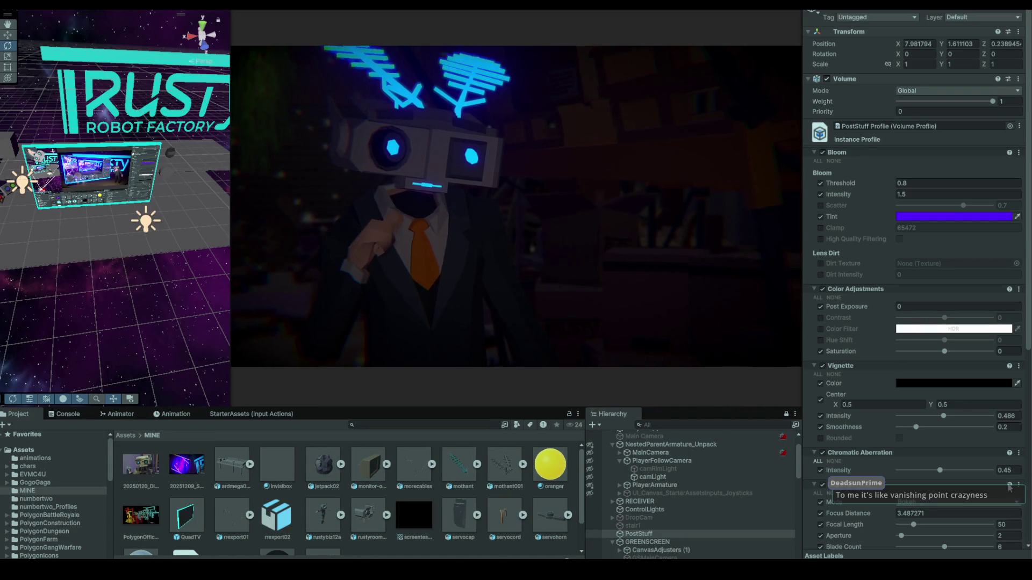
# Raise the Depth of Field Focal Length from 50, entering 55 on the way to 76
pyautogui.scroll(-10, 1009, 487)
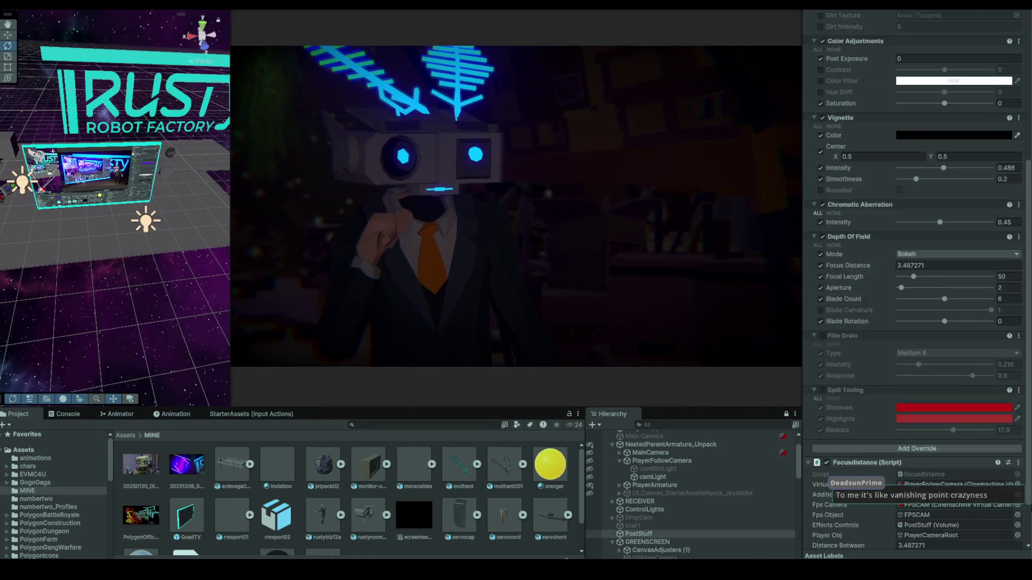
pyautogui.scroll(-2, 925, 506)
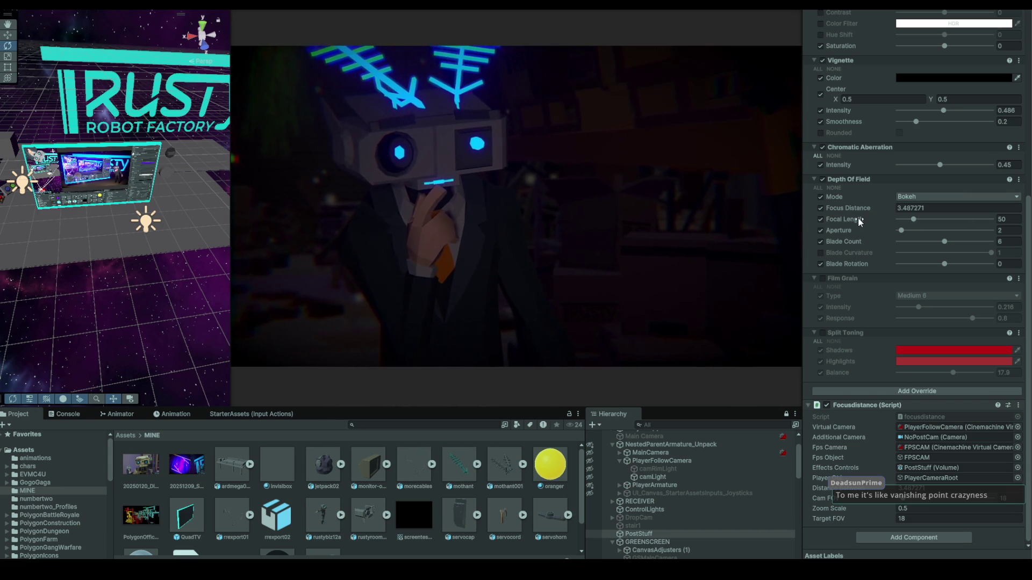
pyautogui.moveTo(857, 217); pyautogui.dragTo(863, 218)
pyautogui.write('55')
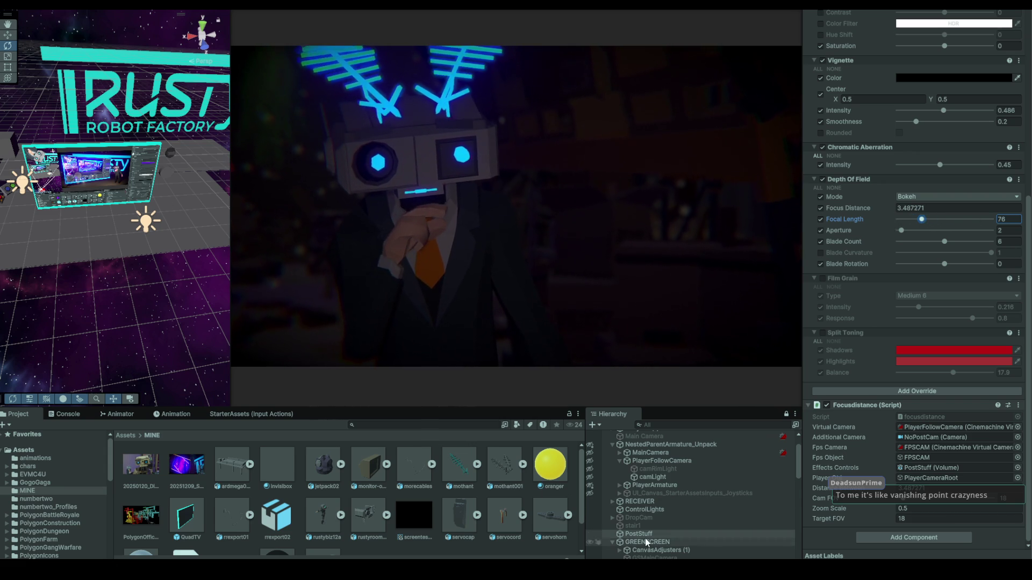
pyautogui.scroll(2, 656, 485)
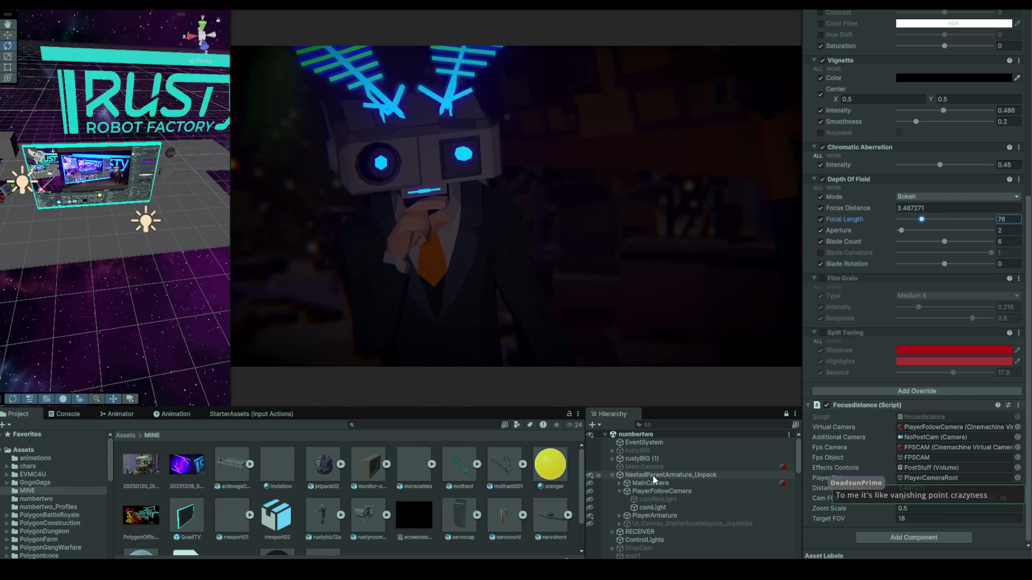
# Frame PlayerArmature in the Scene view, then select PlayerFollowCamera to show its lens settings
pyautogui.click(652, 483)
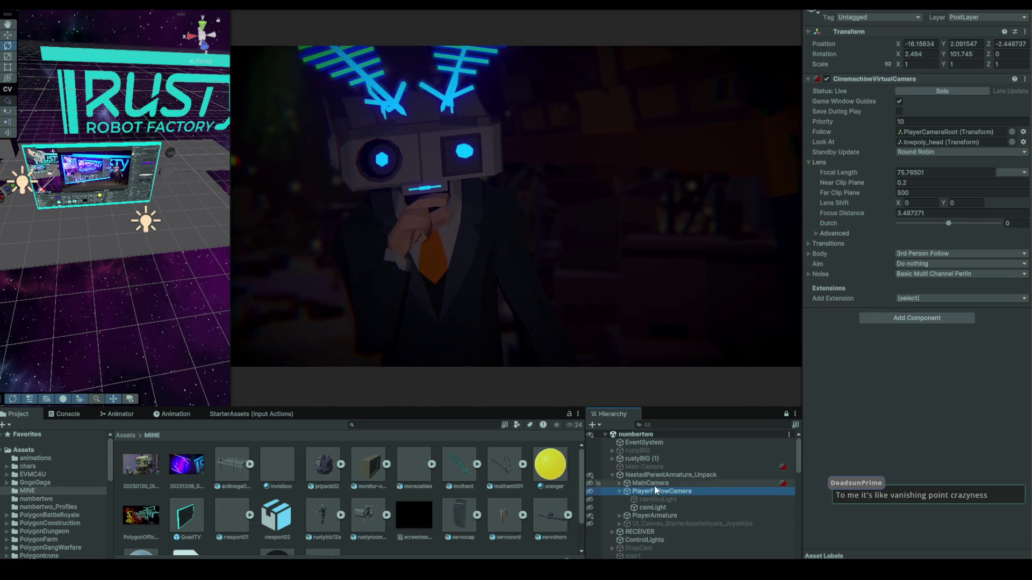
pyautogui.click(655, 515)
pyautogui.press('f')
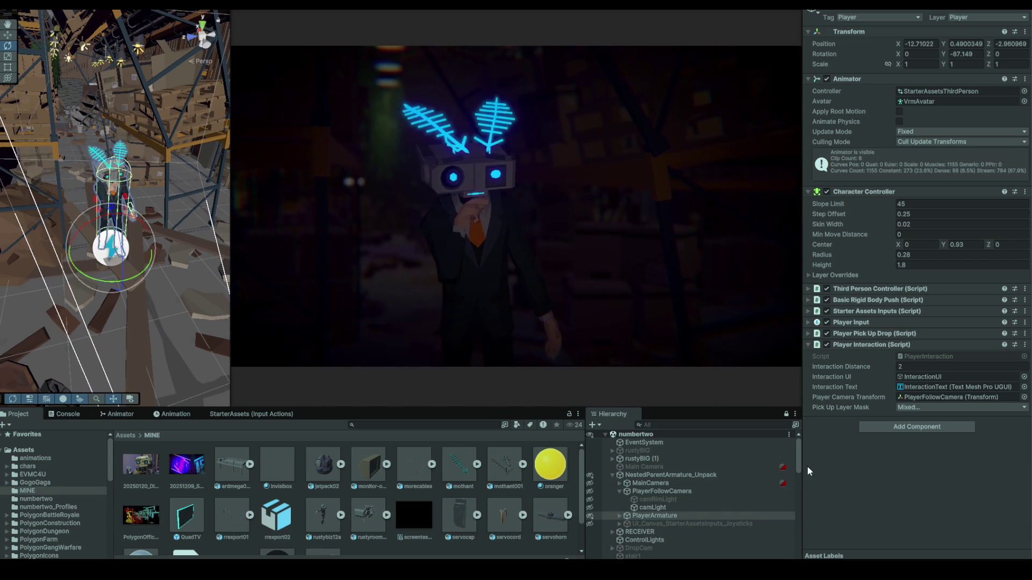
pyautogui.click(673, 490)
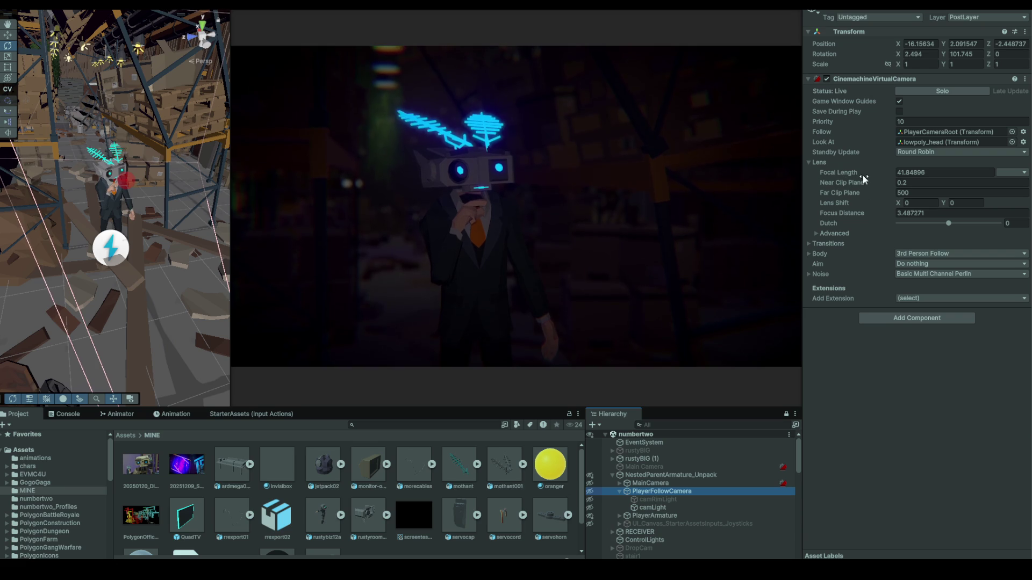
# Scrub the follow camera's Lens Focal Length up to zoom in, then back to about 40
pyautogui.moveTo(852, 173)
pyautogui.mouseDown()
pyautogui.moveTo(882, 175)
pyautogui.moveTo(821, 166)
pyautogui.moveTo(891, 175)
pyautogui.moveTo(815, 166)
pyautogui.moveTo(905, 174)
pyautogui.mouseUp()
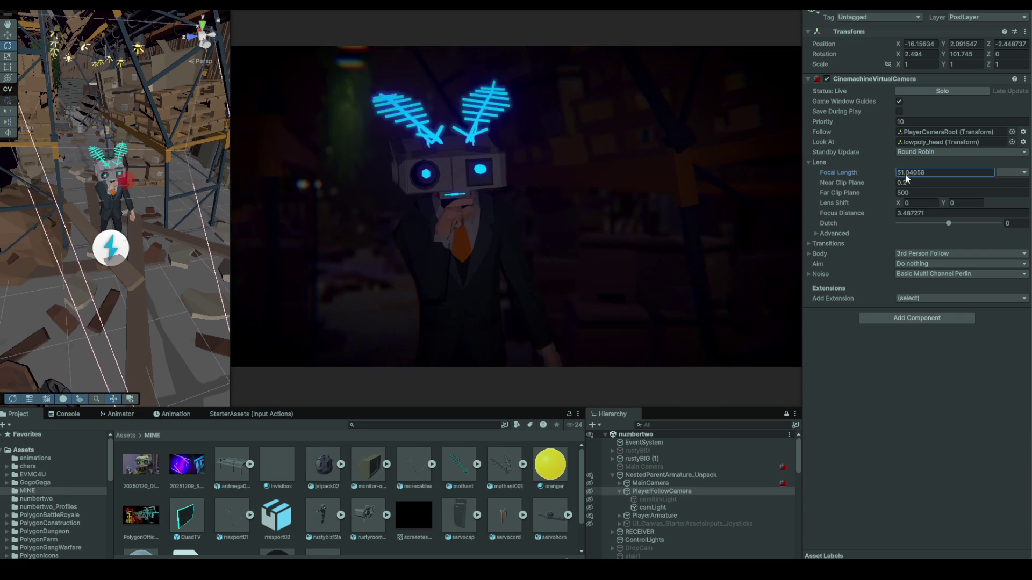
pyautogui.moveTo(762, 187)
pyautogui.mouseDown()
pyautogui.moveTo(843, 173)
pyautogui.moveTo(688, 166)
pyautogui.moveTo(763, 171)
pyautogui.moveTo(750, 186)
pyautogui.moveTo(875, 183)
pyautogui.moveTo(843, 172)
pyautogui.moveTo(908, 181)
pyautogui.mouseUp()
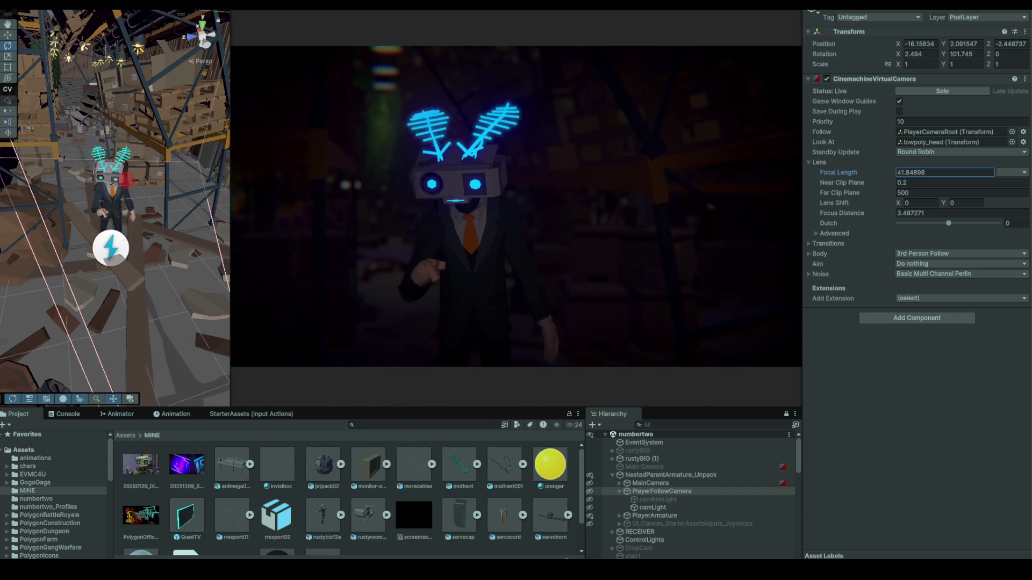
# Maximize the Game view so the robot shot fills the whole screen
pyautogui.hotkey('shift', 'space')
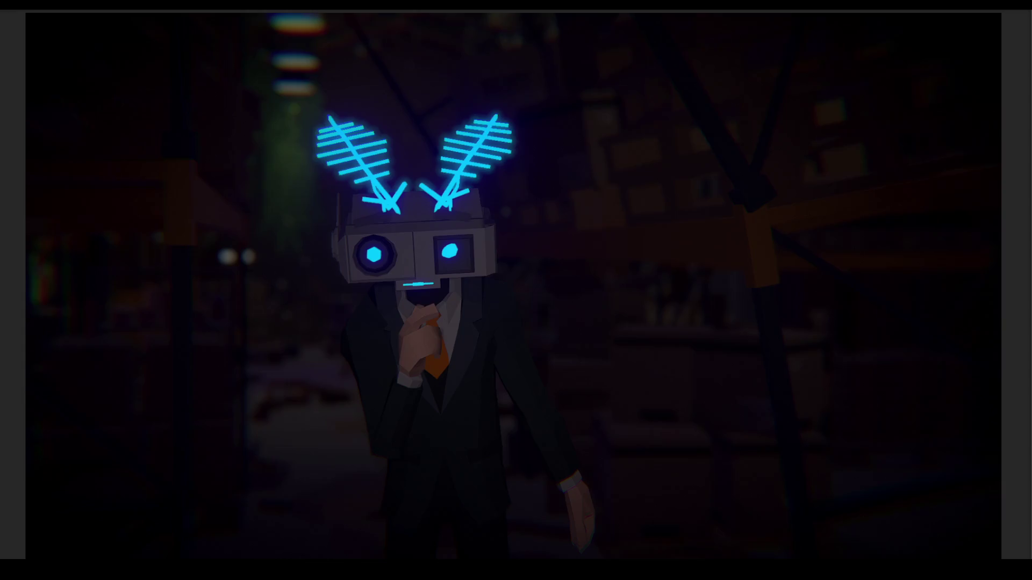